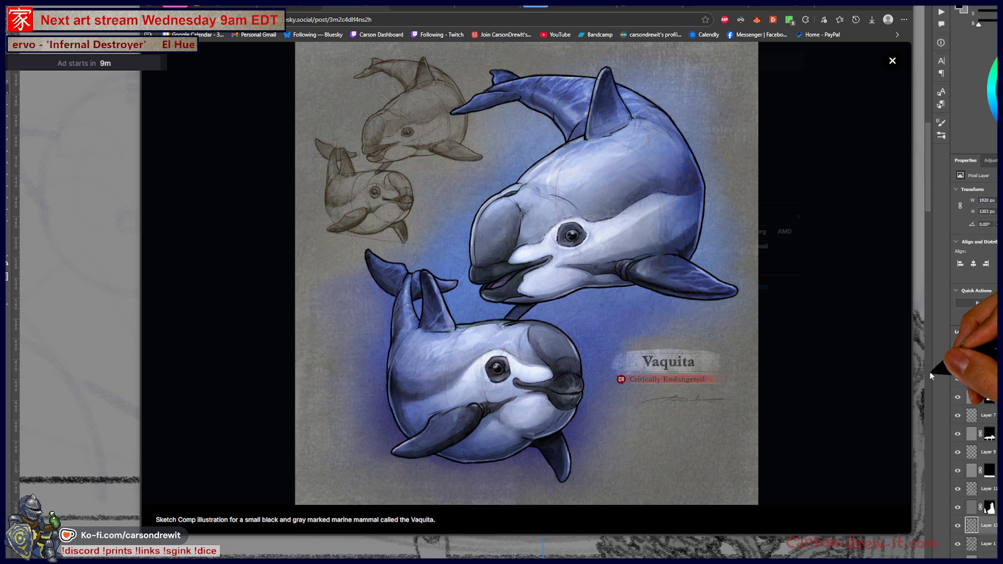
Leave the enlarged vaquita image in Bluesky and return to the Photoshop helmet sketch
key("alt+Tab")
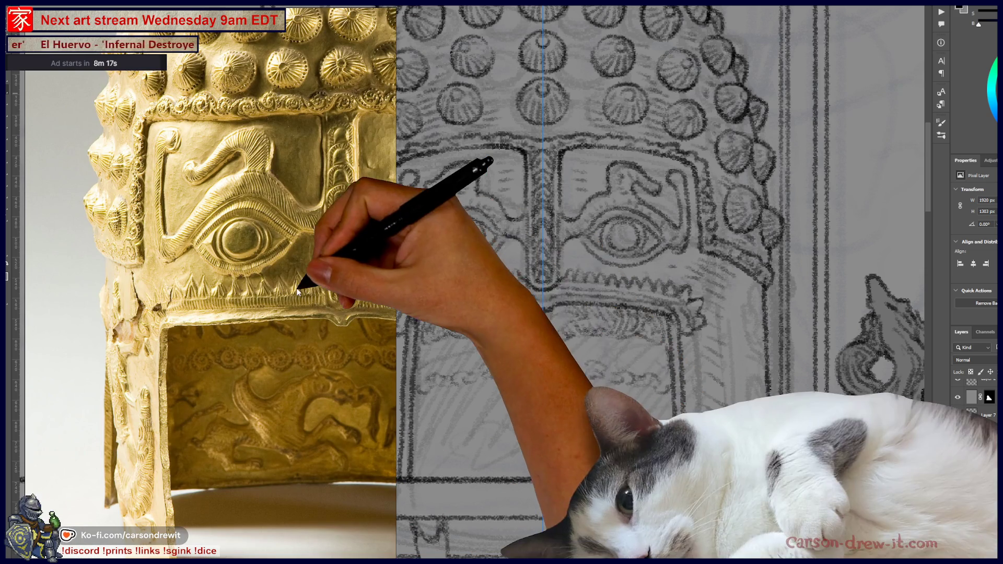
Browse the golden helmet reference photos, enlarging the embossed lower panel
left_click(330, 299)
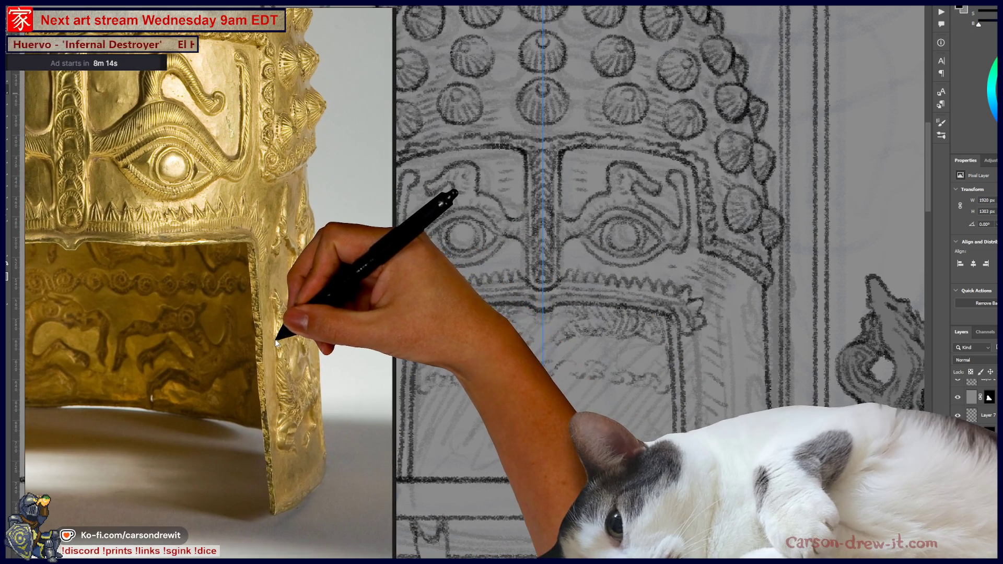
left_click(275, 340)
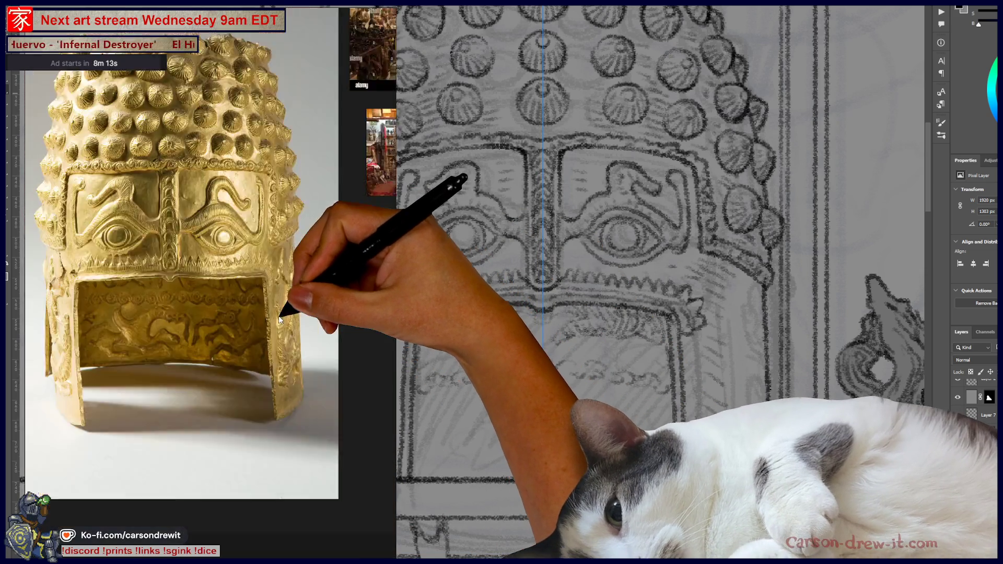
scroll(277, 316, "down", 5)
left_click(248, 220)
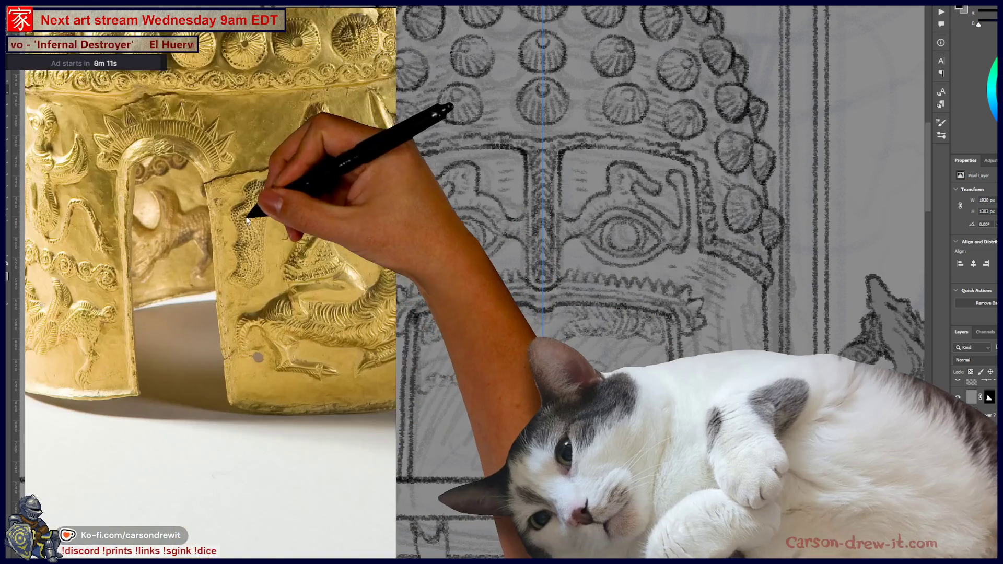
Zoom and pan to frame the whole helmet dome, then add a new empty layer
scroll(216, 235, "down", 3)
scroll(215, 238, "up", 5)
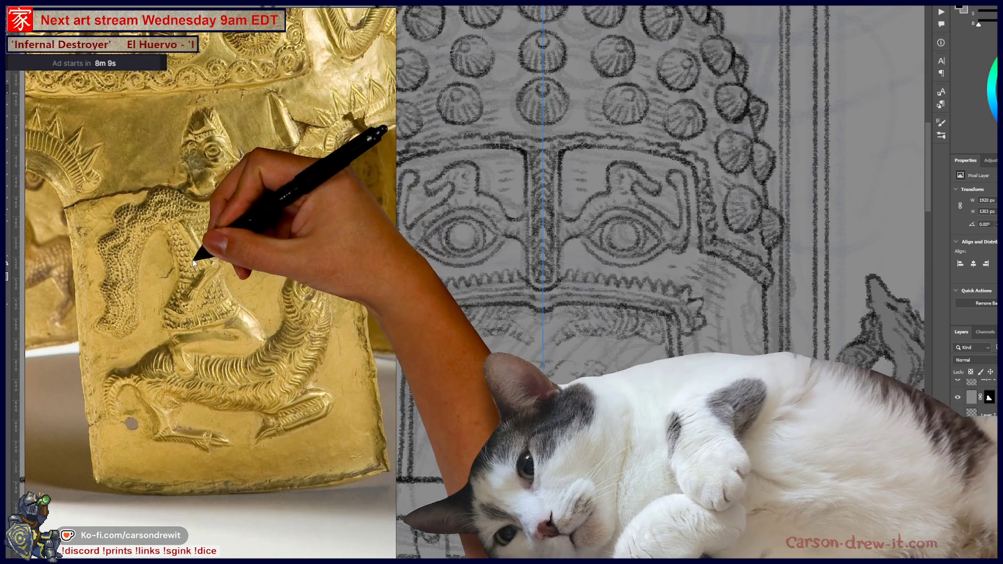
scroll(579, 305, "down", 3)
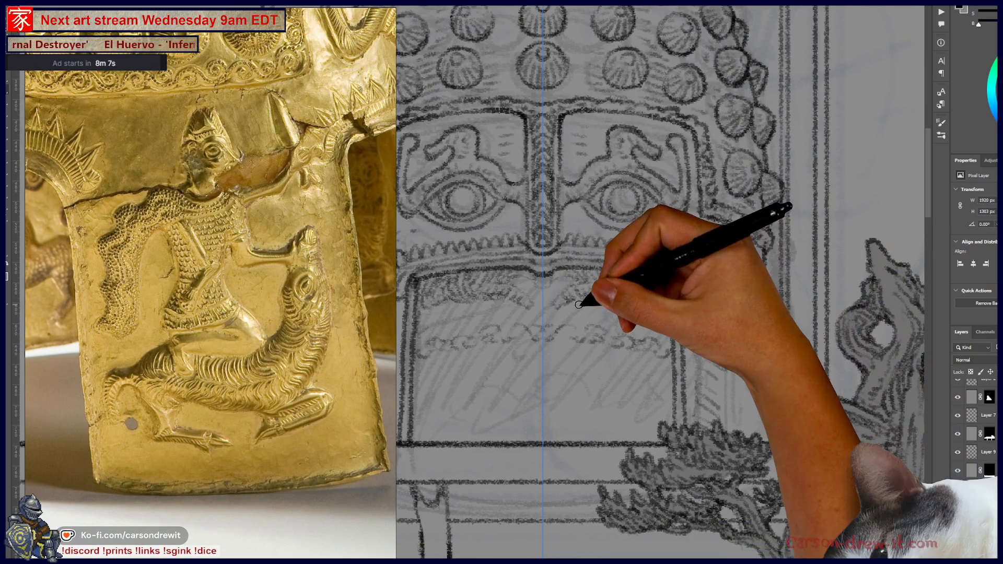
scroll(578, 206, "down", 3)
scroll(587, 223, "up", 2)
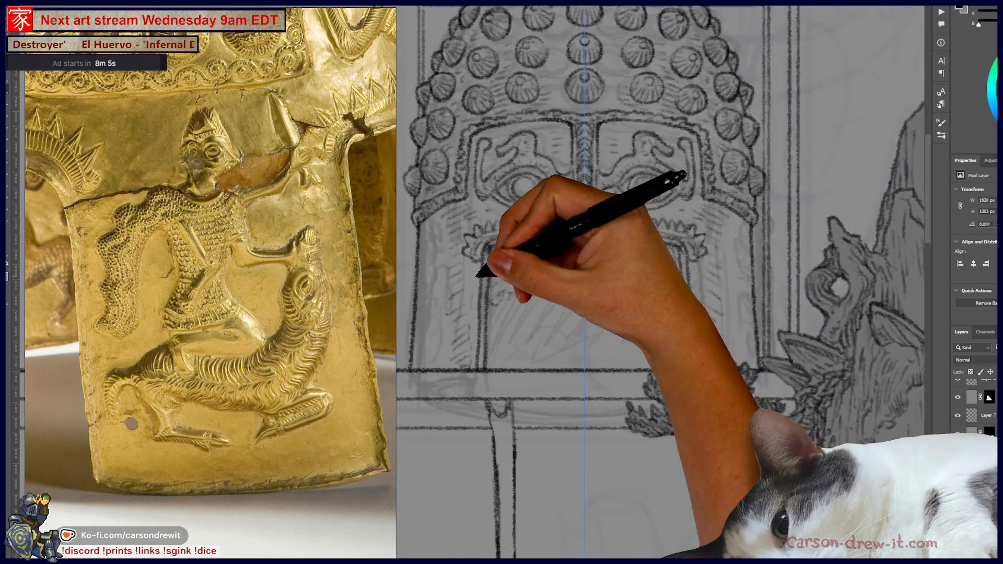
mouse_move(477, 275)
left_mouse_down()
mouse_move(522, 301)
mouse_move(600, 409)
left_mouse_up()
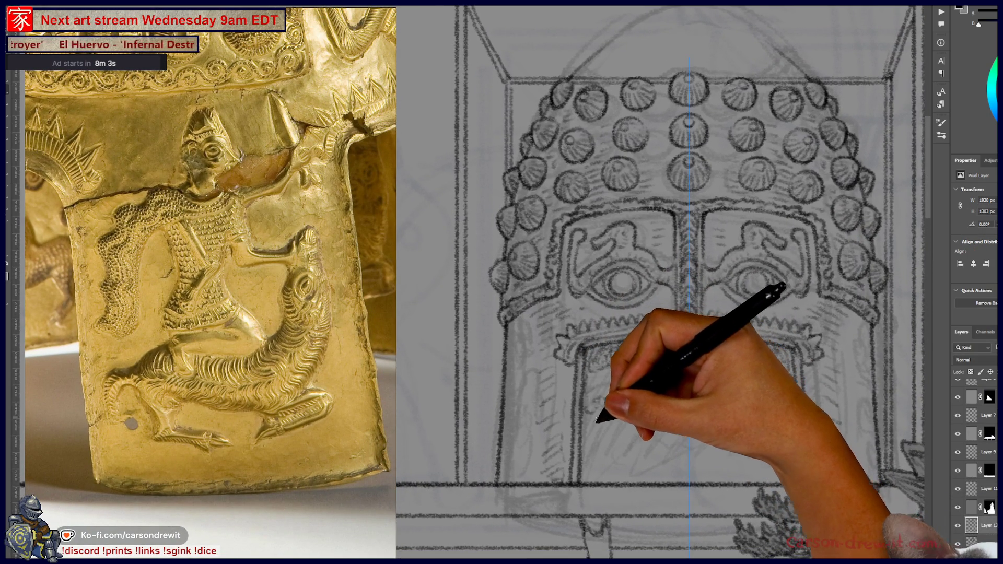
key("ctrl+shift+alt+n")
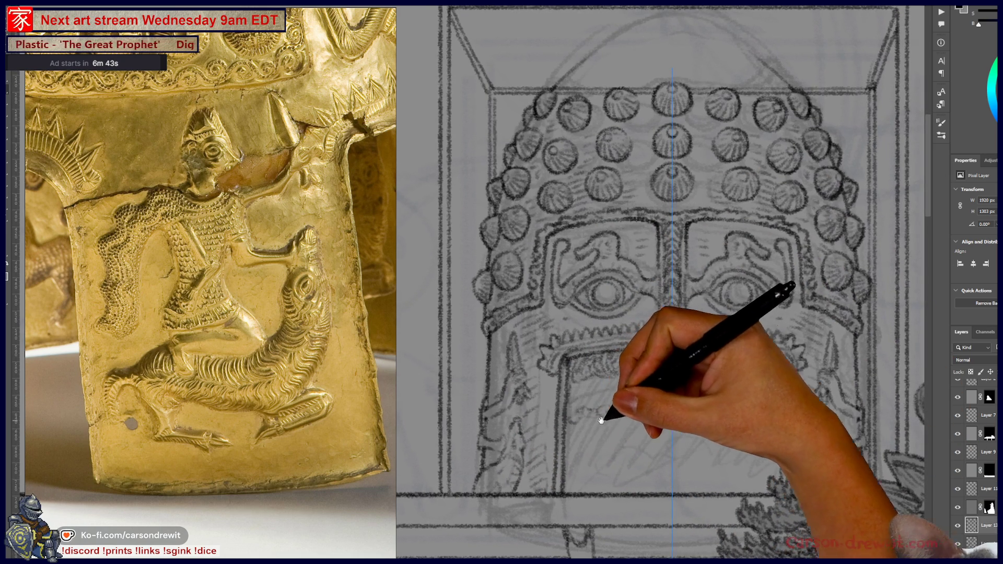
Adjust mirror symmetry and extend the dome's scalloped top outline to its upper right
left_click(405, 5)
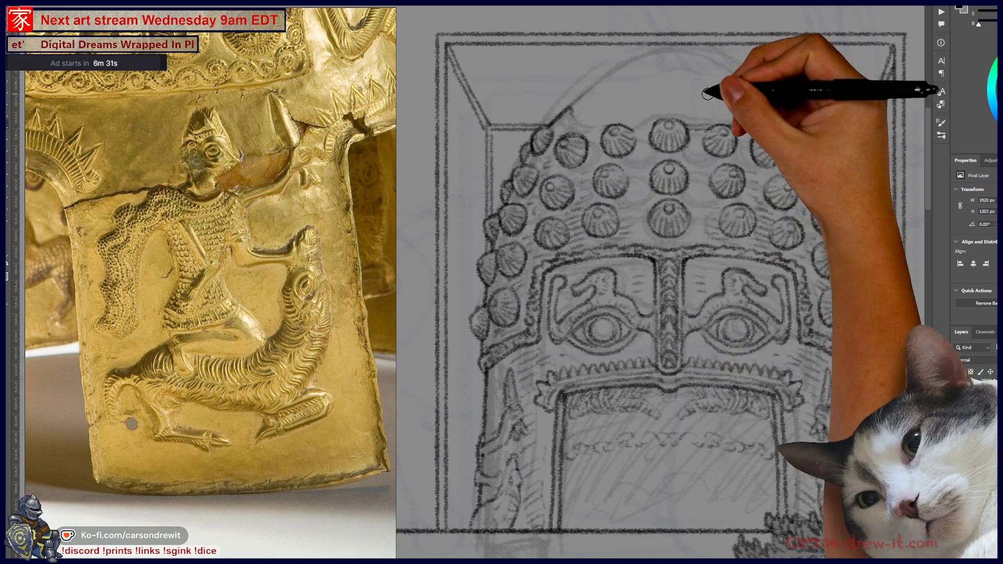
left_click_drag(673, 232, 654, 234)
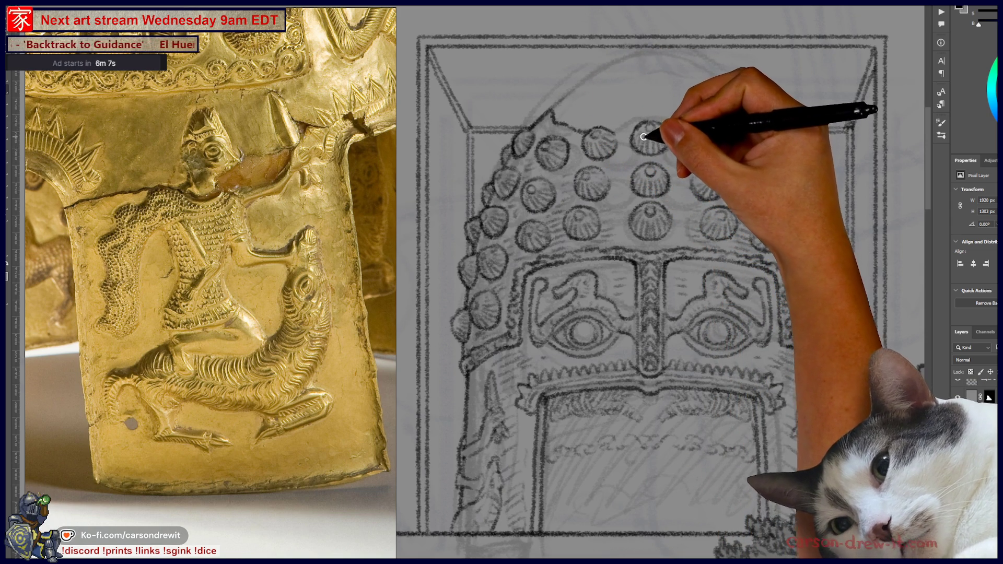
mouse_move(615, 144)
left_mouse_down()
mouse_move(653, 112)
mouse_move(687, 129)
mouse_move(716, 129)
left_mouse_up()
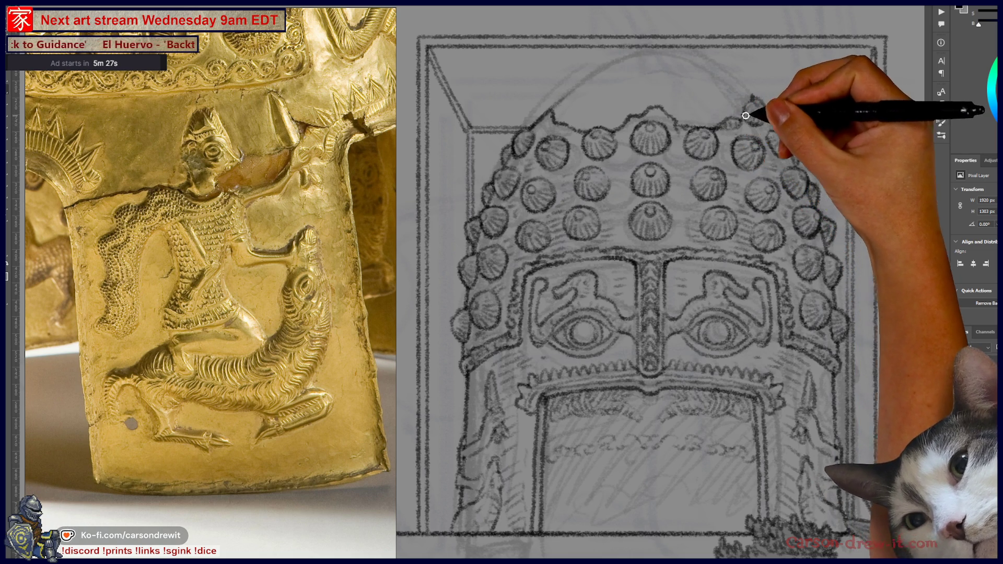
Shift the view and draw rows of ribbed studs under the dome's scalloped top
left_click_drag(625, 108, 675, 127)
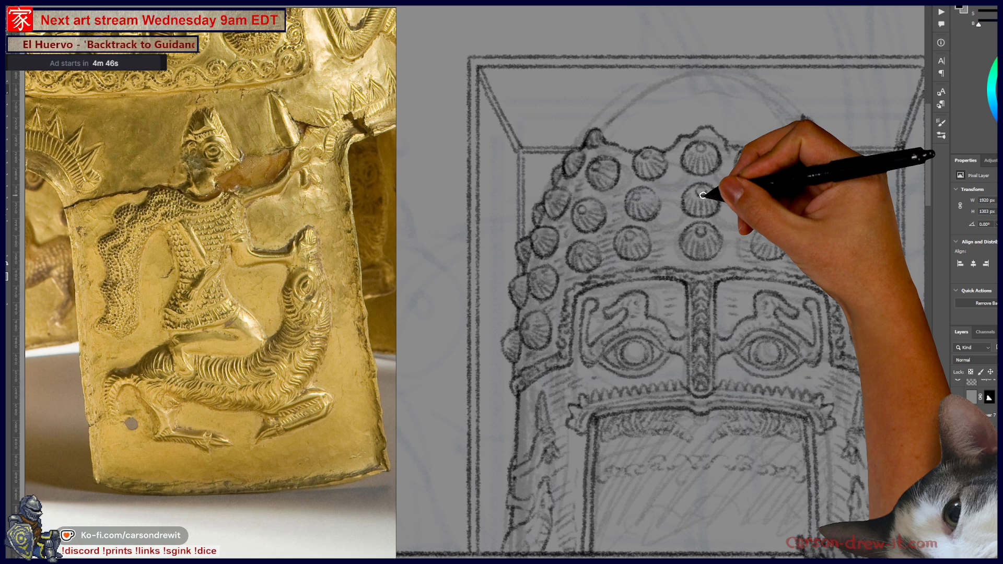
Reframe the canvas on the eye band and scroll the reference to its eye-band close-up
scroll(702, 234, "down", 2)
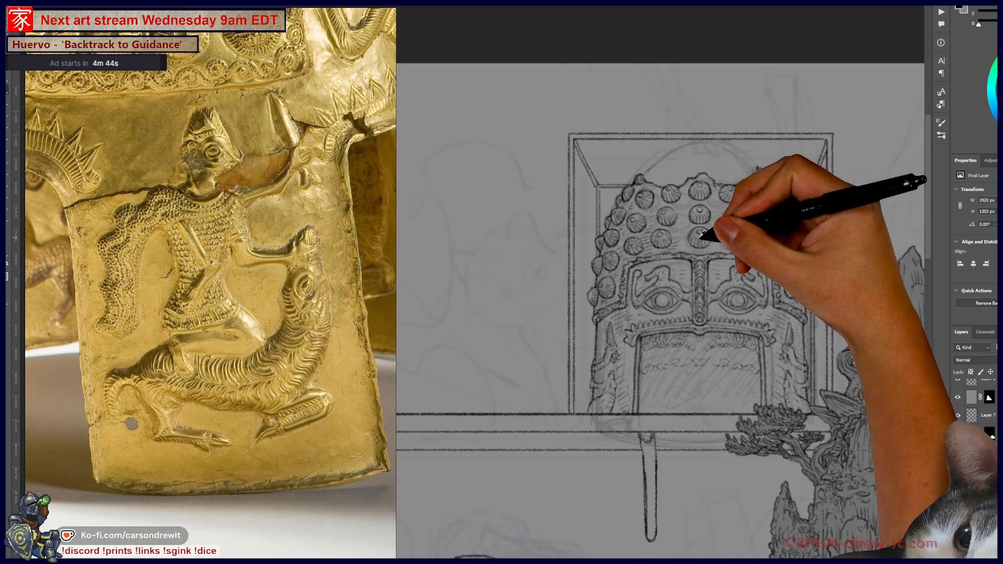
scroll(703, 234, "up", 3)
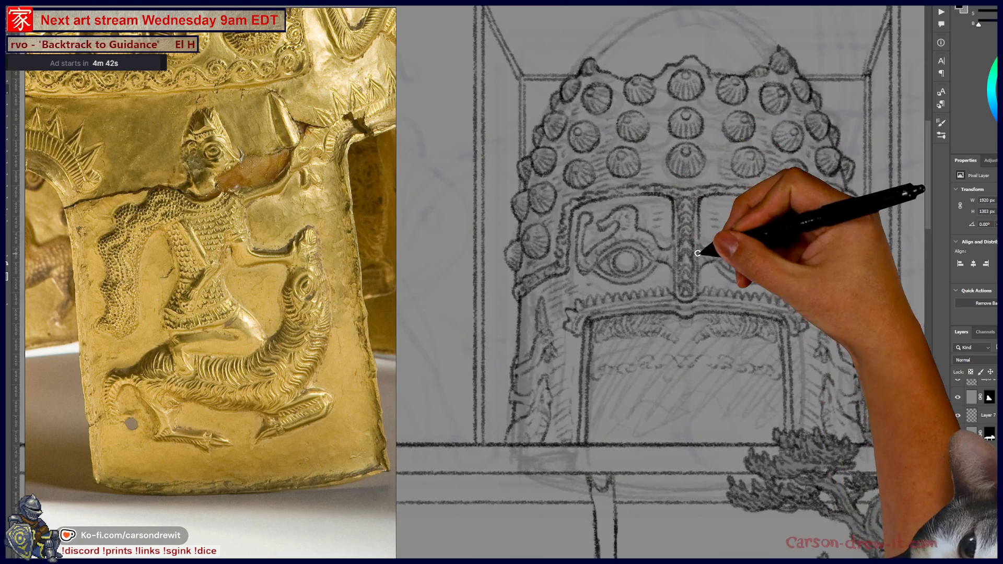
scroll(699, 253, "up", 2)
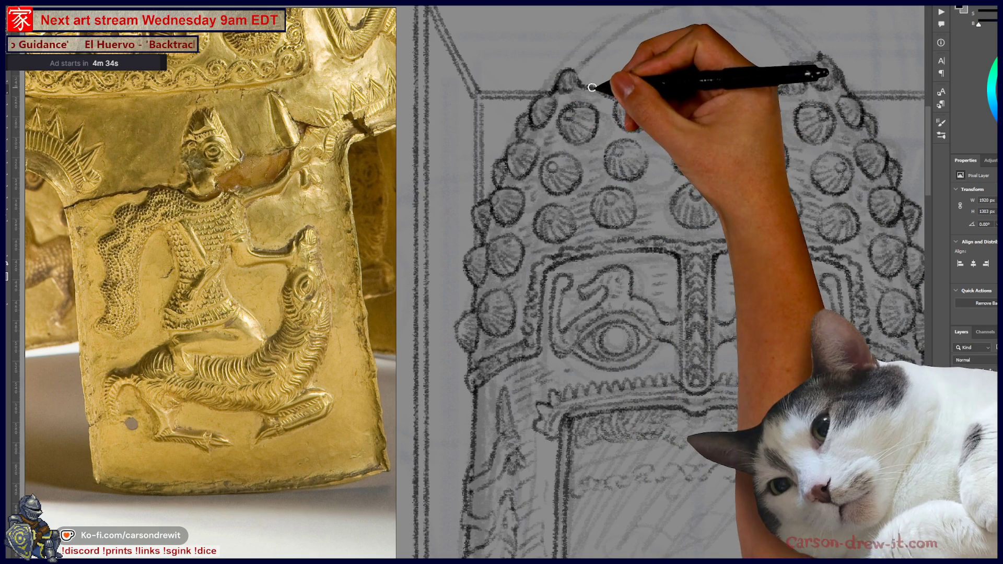
mouse_move(721, 426)
left_mouse_down()
mouse_move(712, 280)
mouse_move(477, 212)
left_mouse_up()
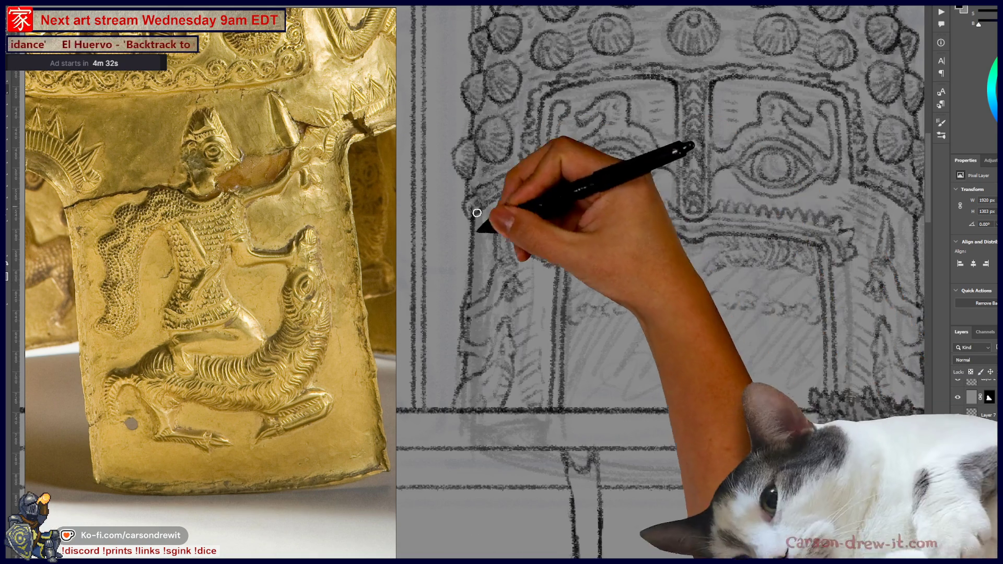
scroll(304, 245, "down", 5)
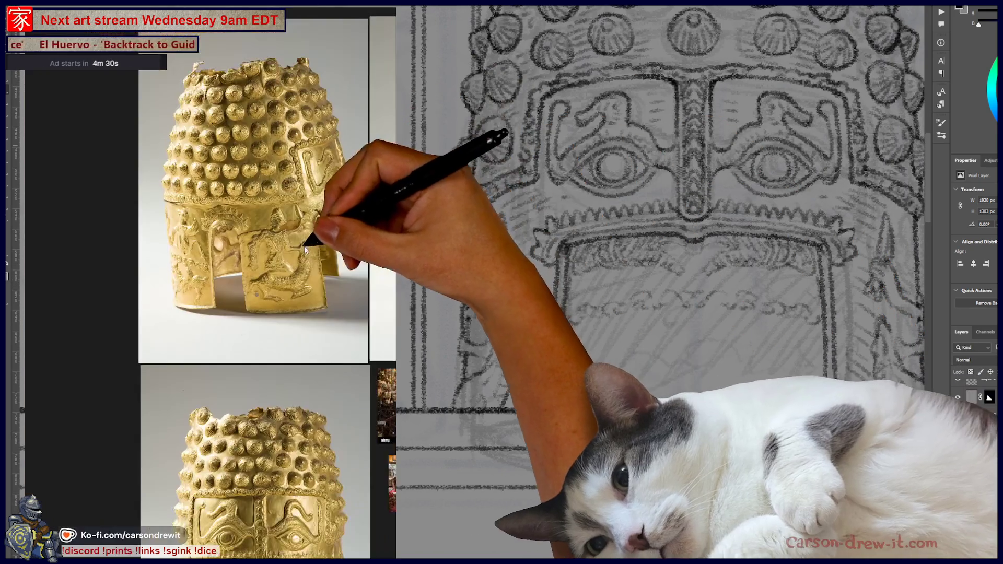
scroll(275, 237, "up", 5)
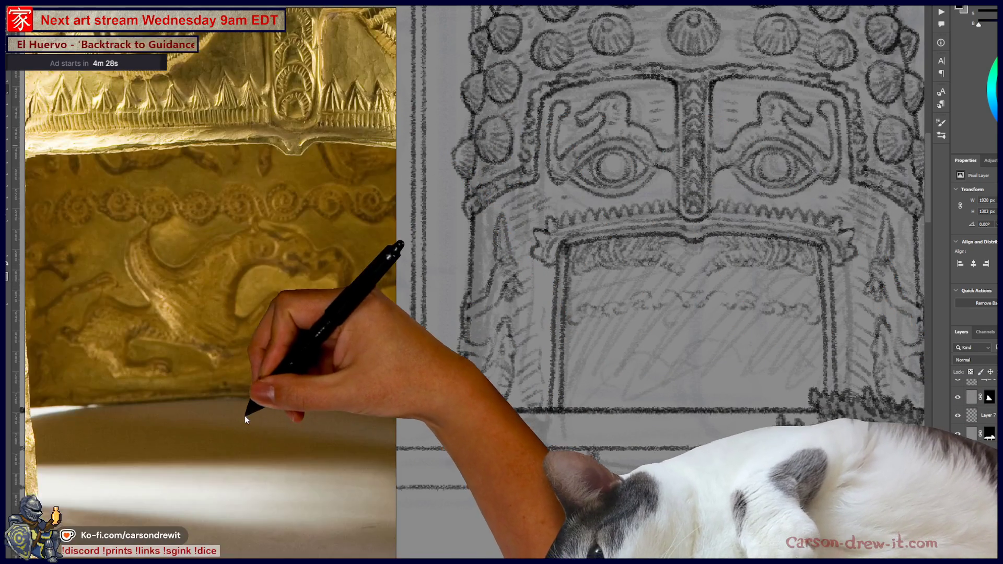
scroll(143, 413, "up", 5)
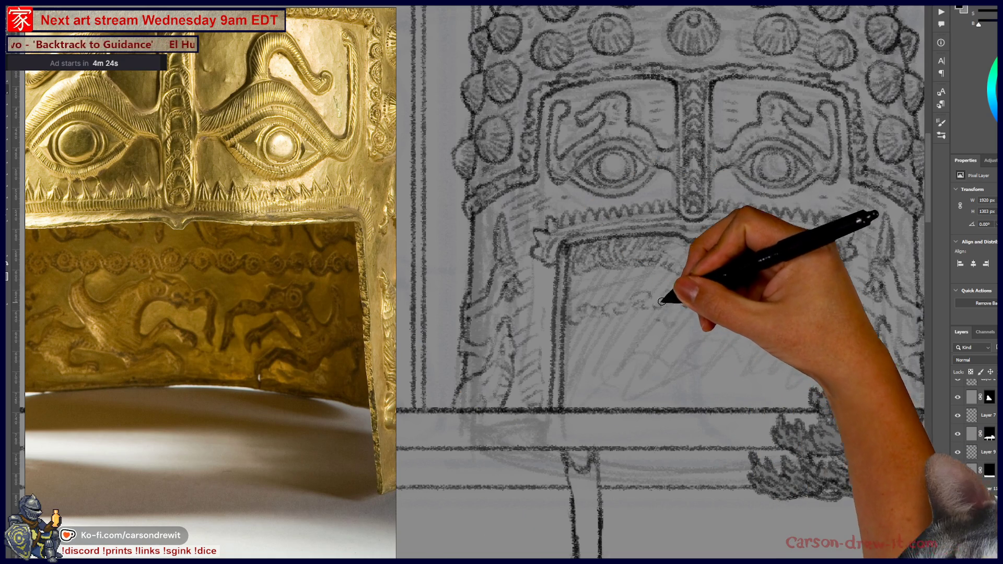
Draw the chain band, hatched shading and curly animal shapes inside the helmet opening
mouse_move(609, 298)
left_mouse_down()
mouse_move(712, 291)
mouse_move(697, 298)
mouse_move(824, 314)
mouse_move(795, 303)
mouse_move(809, 321)
left_mouse_up()
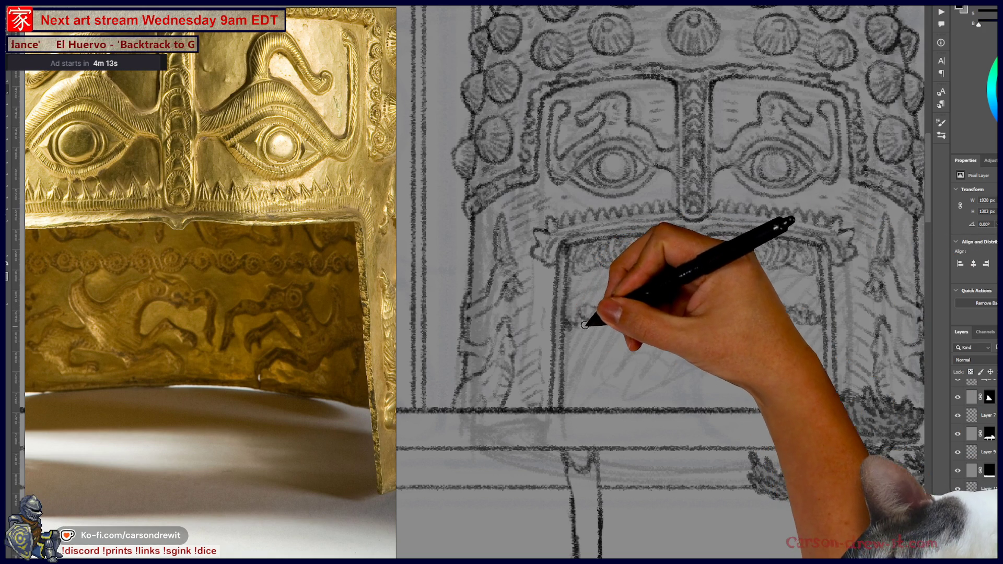
mouse_move(585, 325)
left_mouse_down()
mouse_move(604, 301)
mouse_move(629, 313)
mouse_move(642, 305)
mouse_move(752, 397)
left_mouse_up()
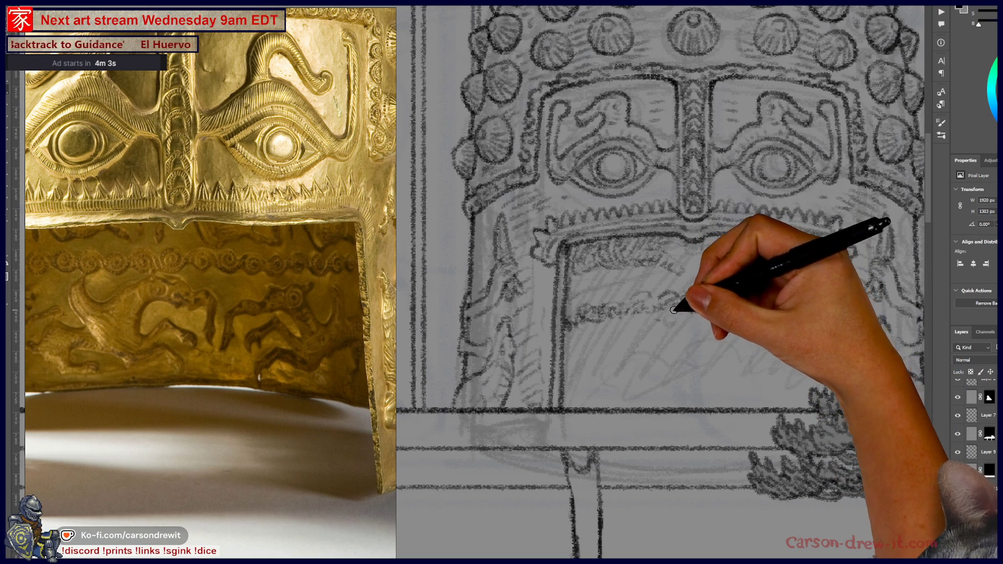
left_click_drag(683, 312, 710, 309)
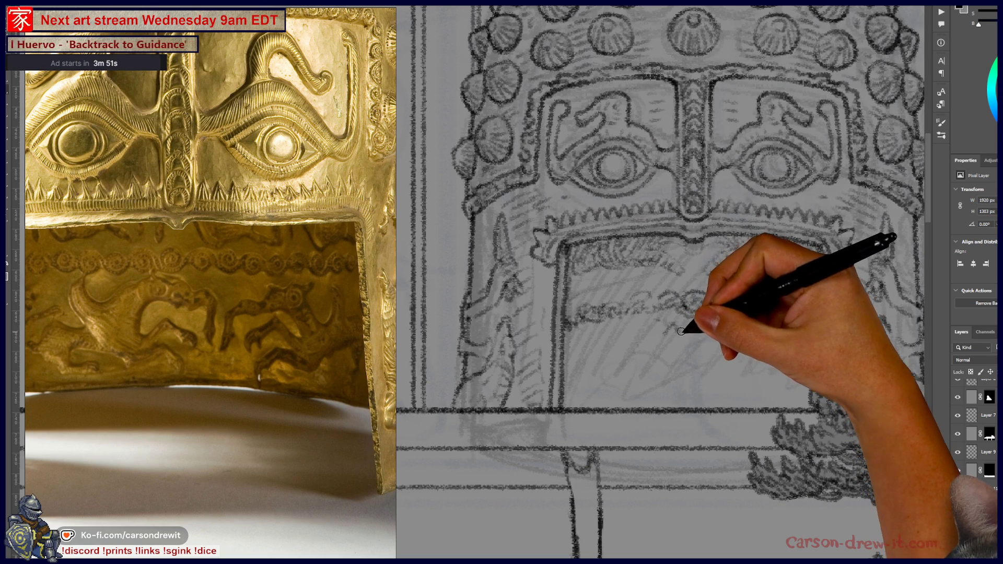
left_click_drag(665, 350, 696, 355)
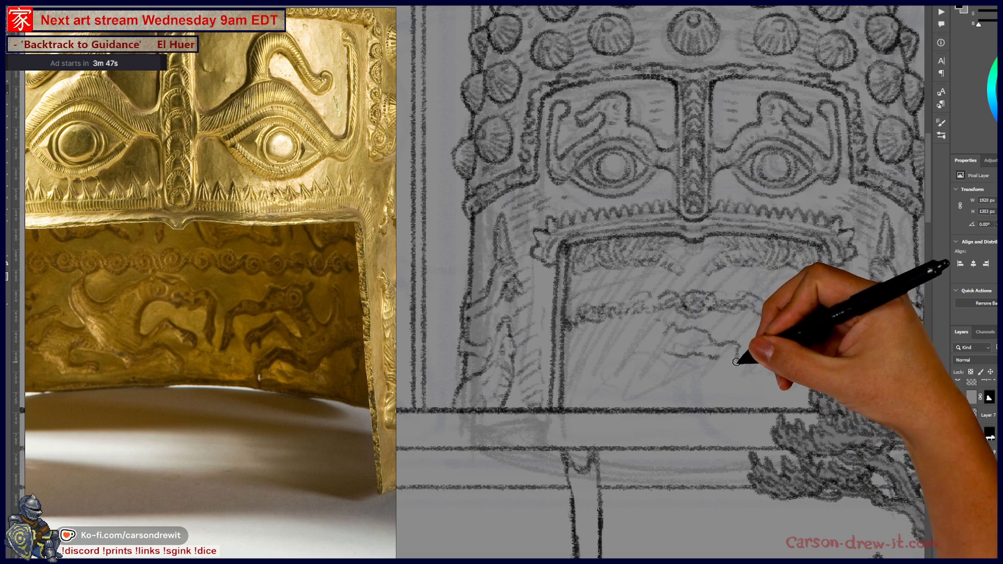
mouse_move(721, 361)
left_mouse_down()
mouse_move(731, 387)
mouse_move(737, 366)
left_mouse_up()
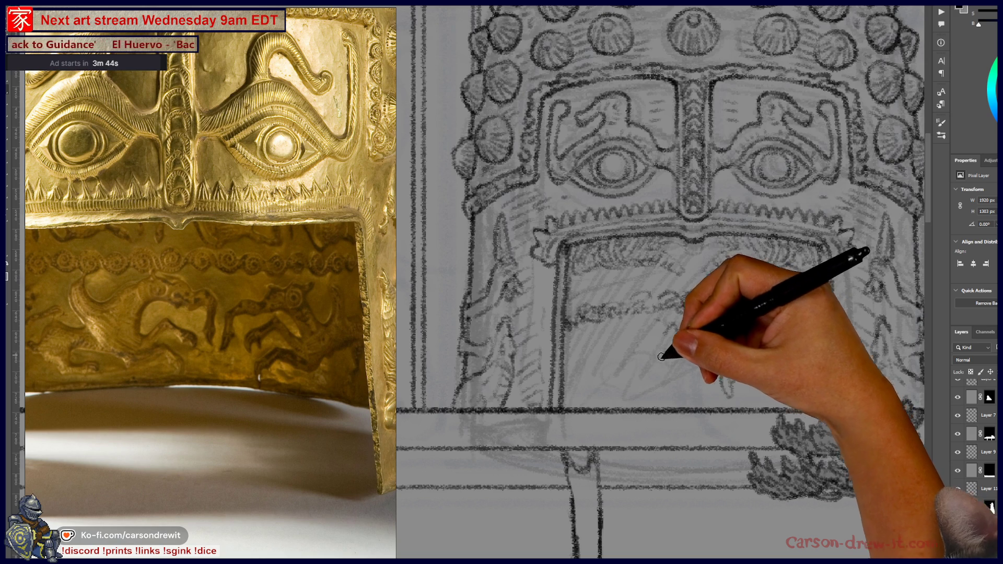
mouse_move(687, 383)
left_mouse_down()
mouse_move(693, 404)
mouse_move(663, 385)
left_mouse_up()
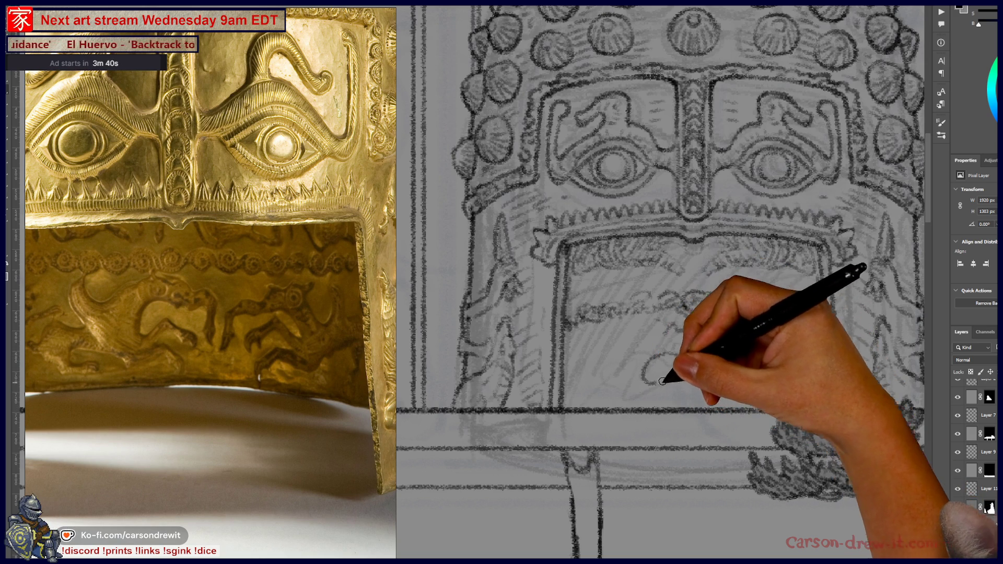
mouse_move(690, 397)
left_mouse_down()
mouse_move(672, 388)
mouse_move(664, 414)
left_mouse_up()
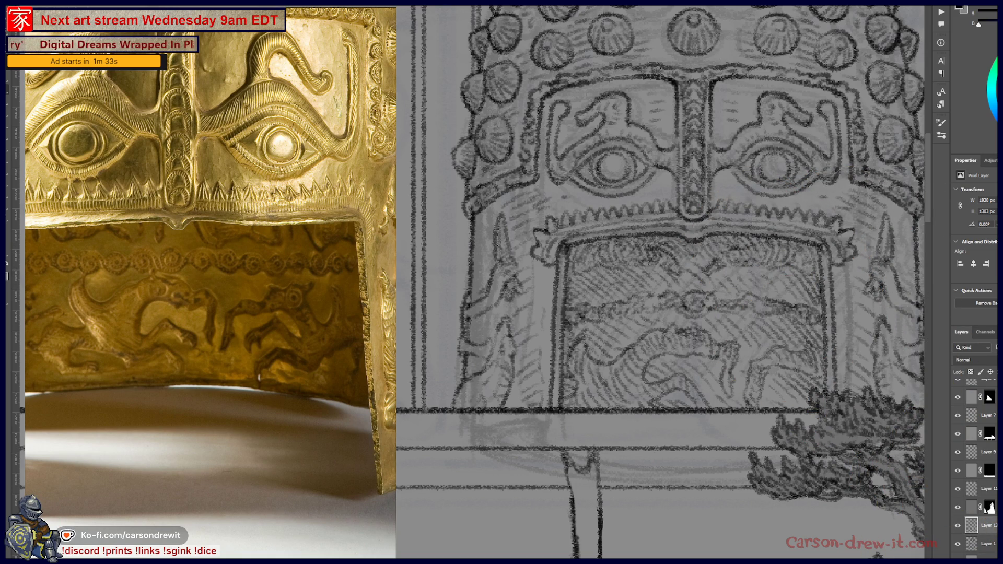
key("ctrl+minus")
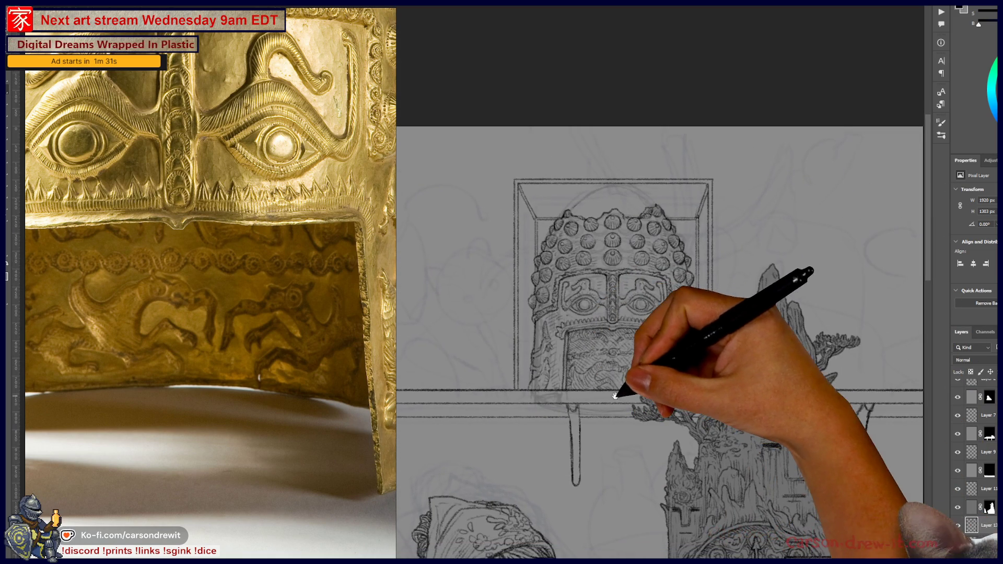
left_click_drag(644, 391, 670, 332)
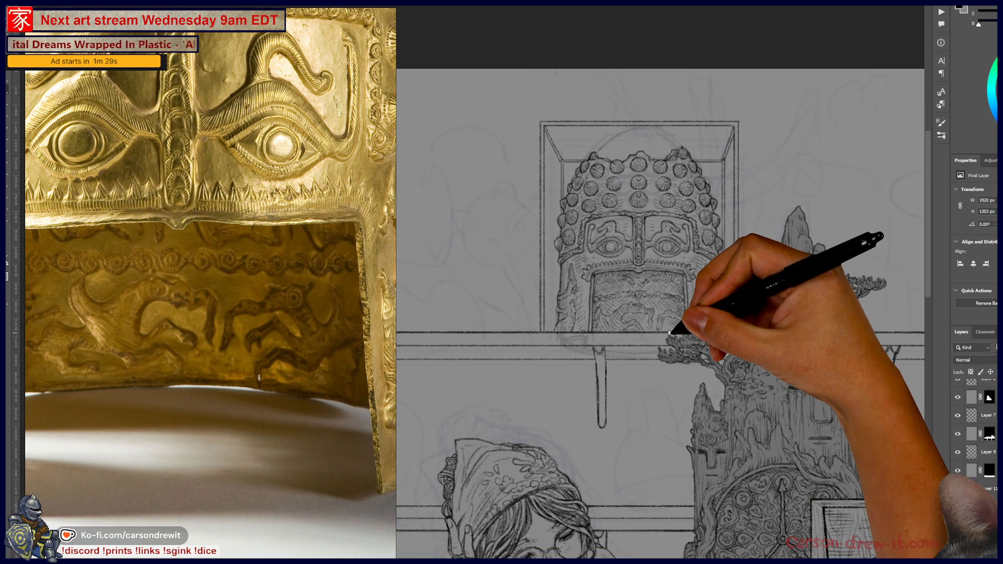
key("ctrl+minus")
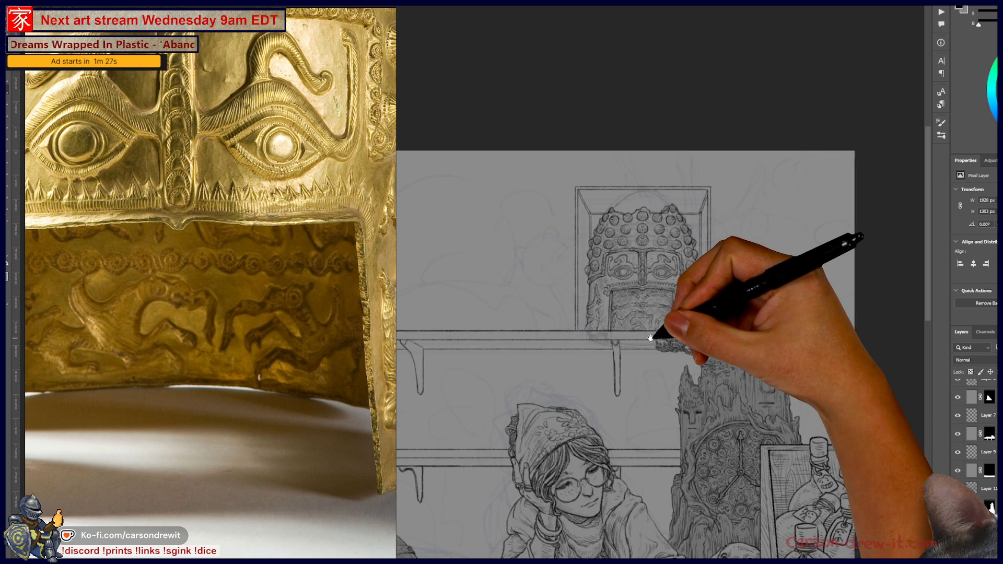
left_click_drag(659, 329, 660, 300)
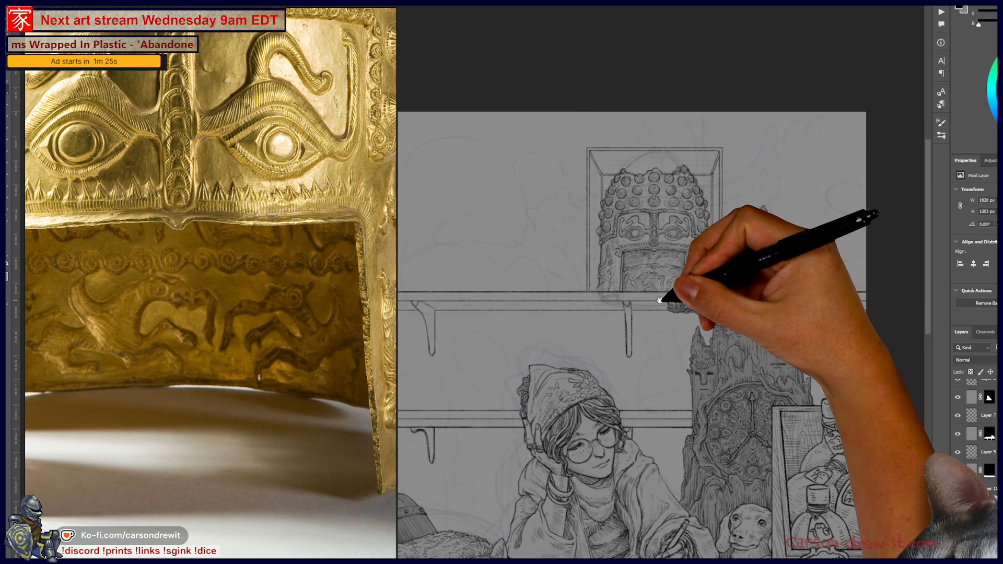
key("ctrl+plus")
key("ctrl+plus")
key("ctrl+plus")
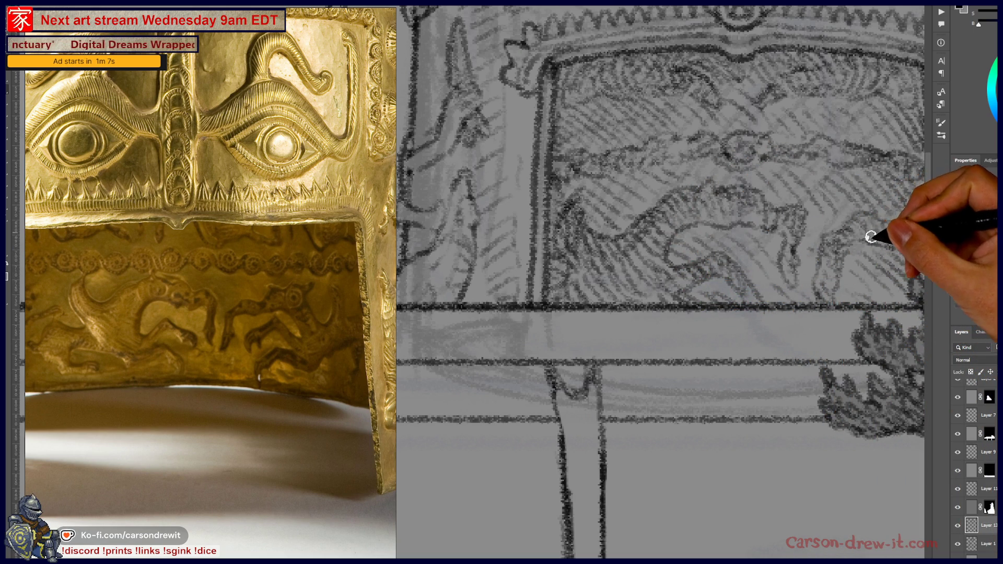
Zoom out of the sketch and bring up the myNoise Wind & Rain Storm page
scroll(851, 242, "down", 5)
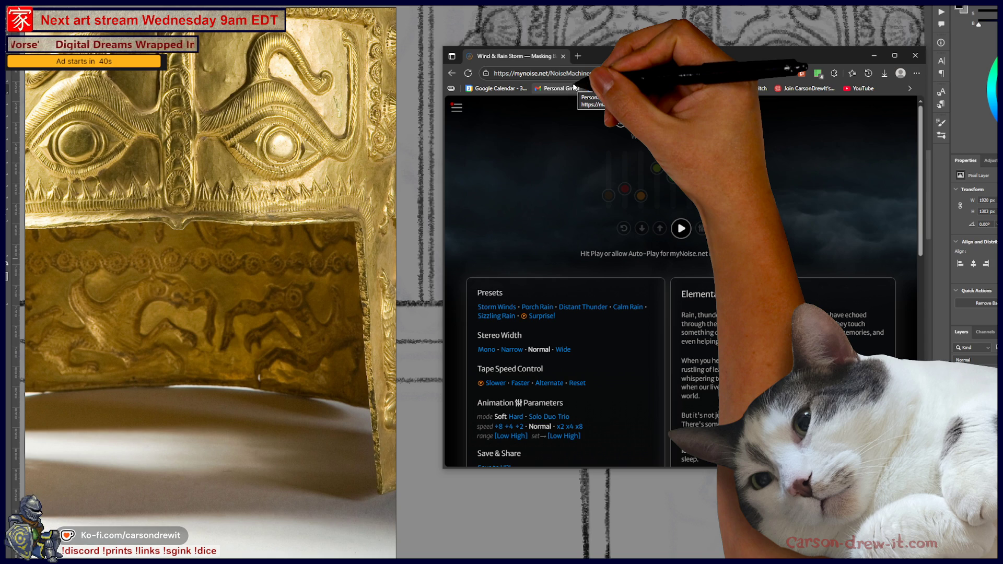
Start the Stormy Weather soundscape playing on myNoise
scroll(740, 204, "down", 5)
scroll(627, 203, "up", 5)
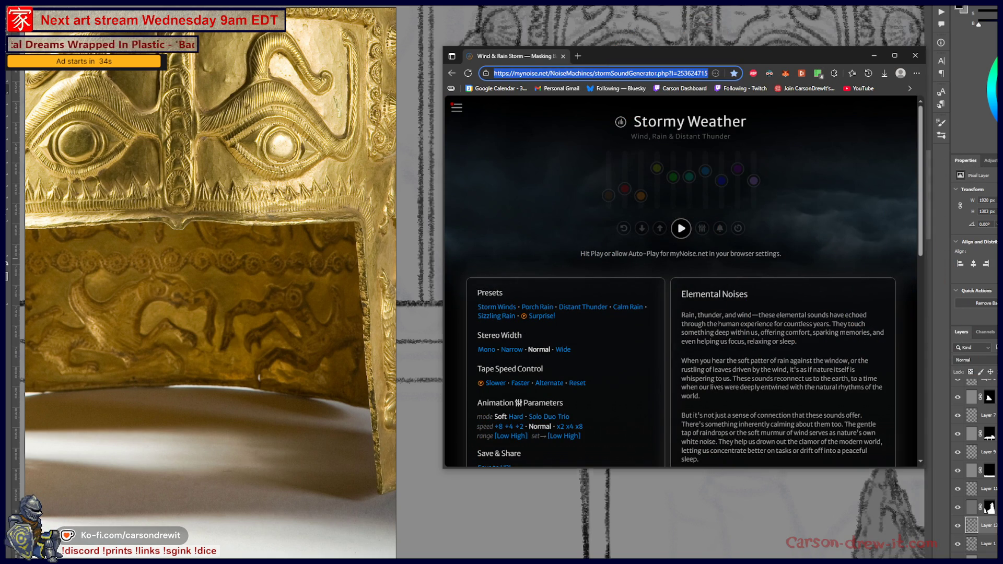
key("alt+Tab")
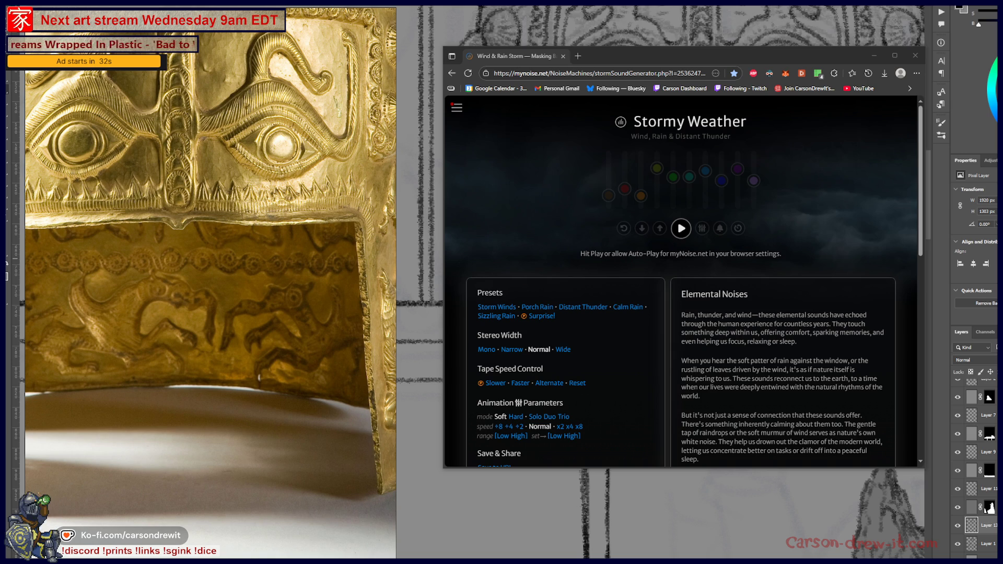
left_click(682, 230)
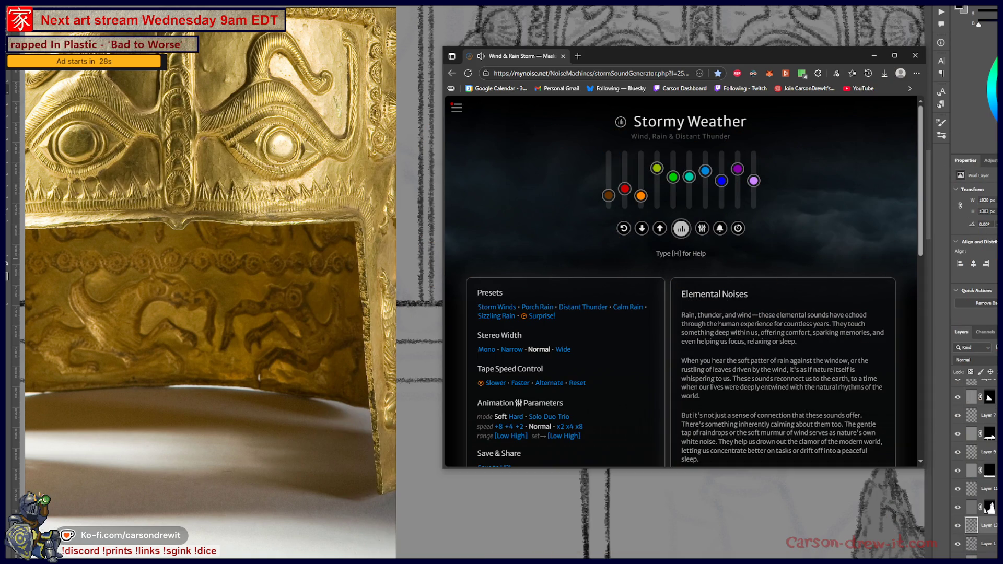
Pause the storm sounds and close the browser window
key("alt+Tab")
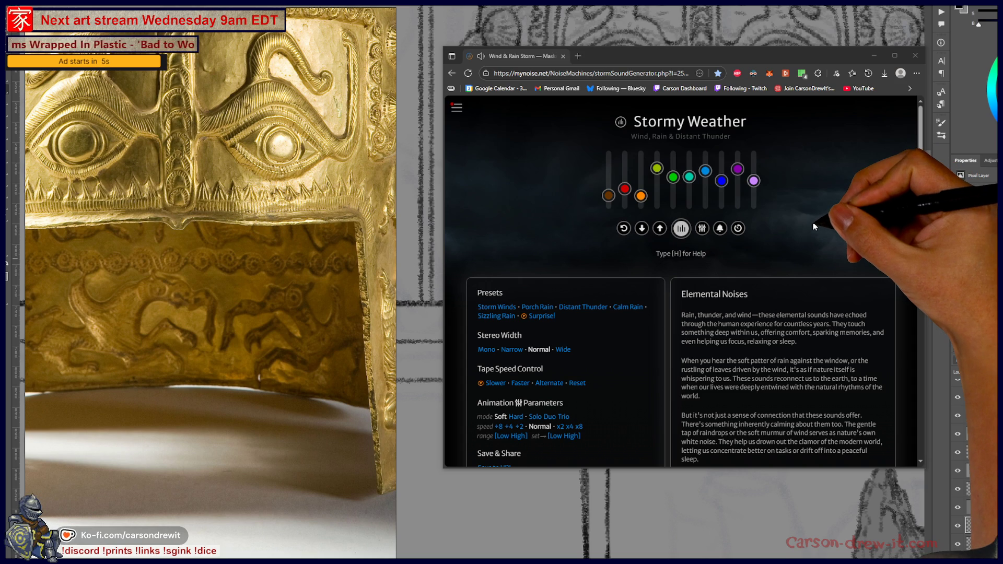
left_click(681, 230)
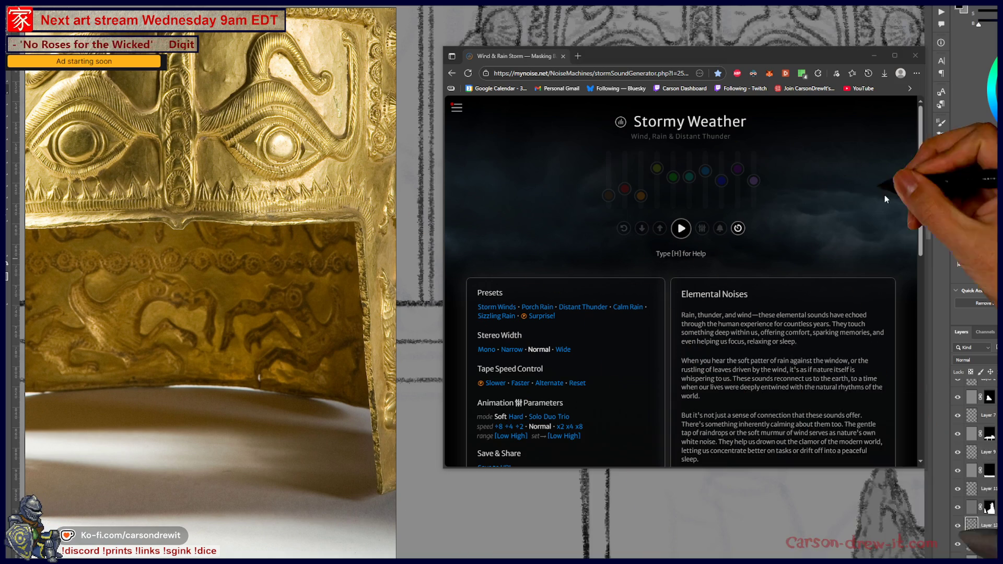
left_click(562, 56)
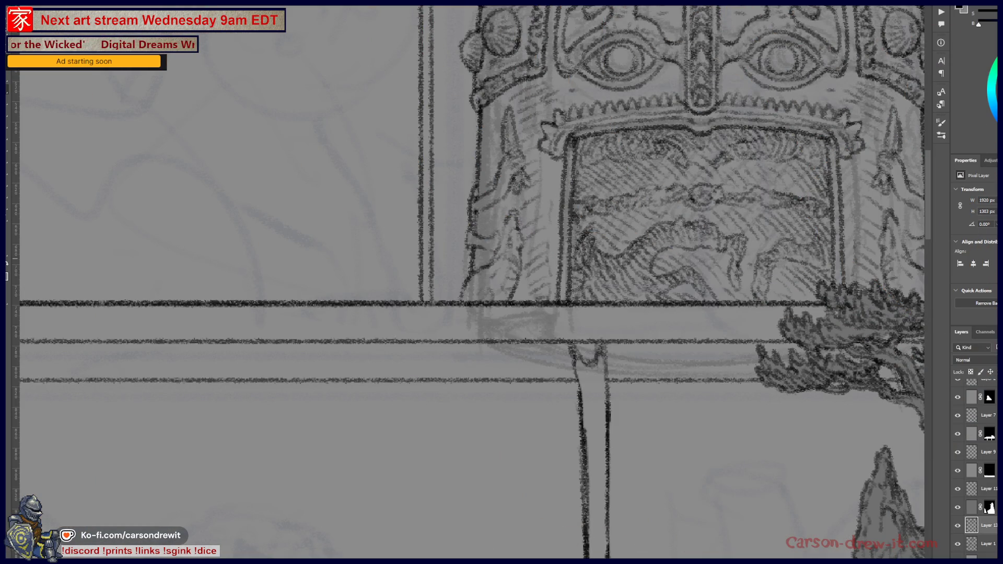
Zoom out with Ctrl+minus and pan to show the helmet shrine and shelf
key("ctrl+minus")
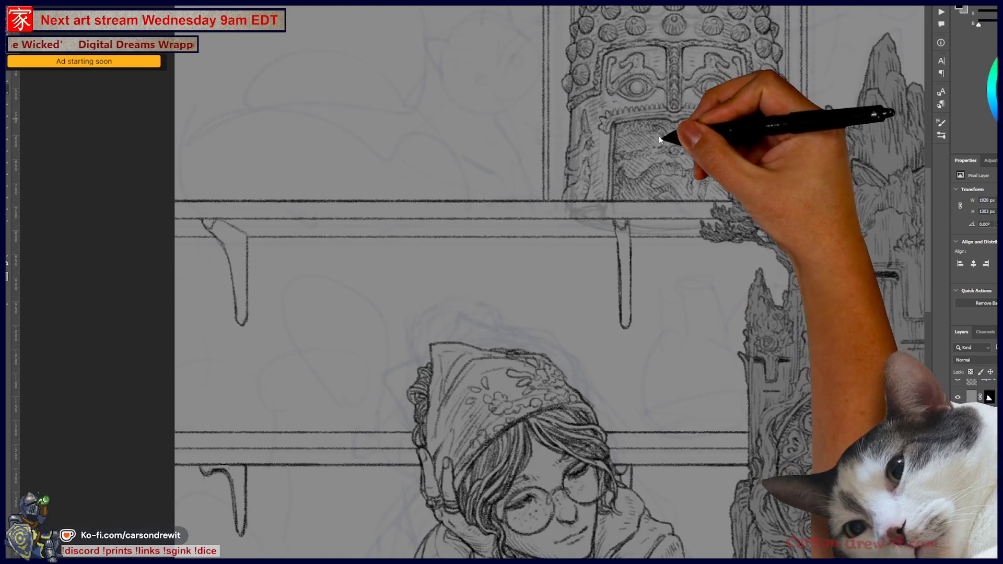
left_click_drag(649, 224, 578, 273)
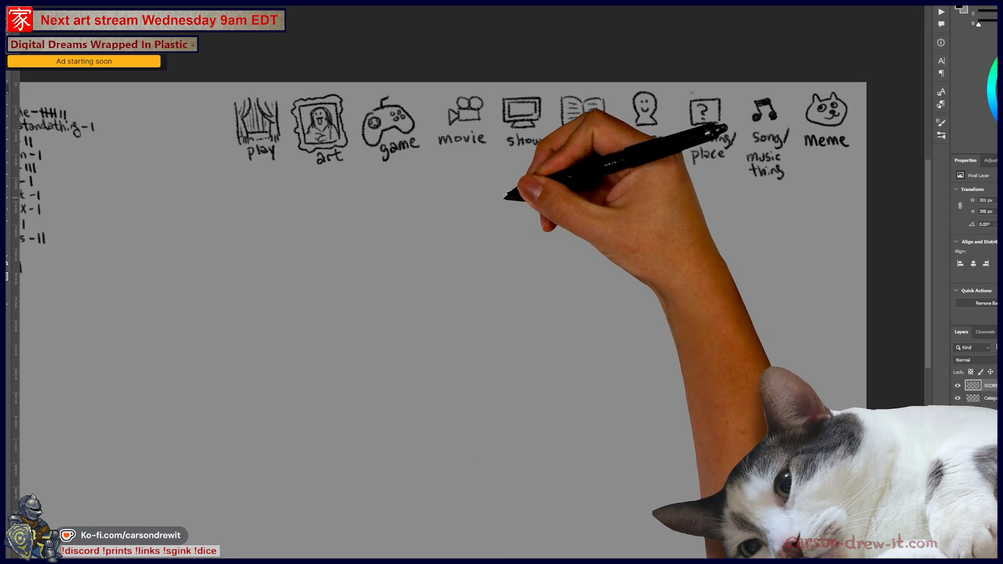
Choose the Noisy Refinement Lines brush preset and adjust the zoom on the icon sheet
scroll(505, 197, "up", 1)
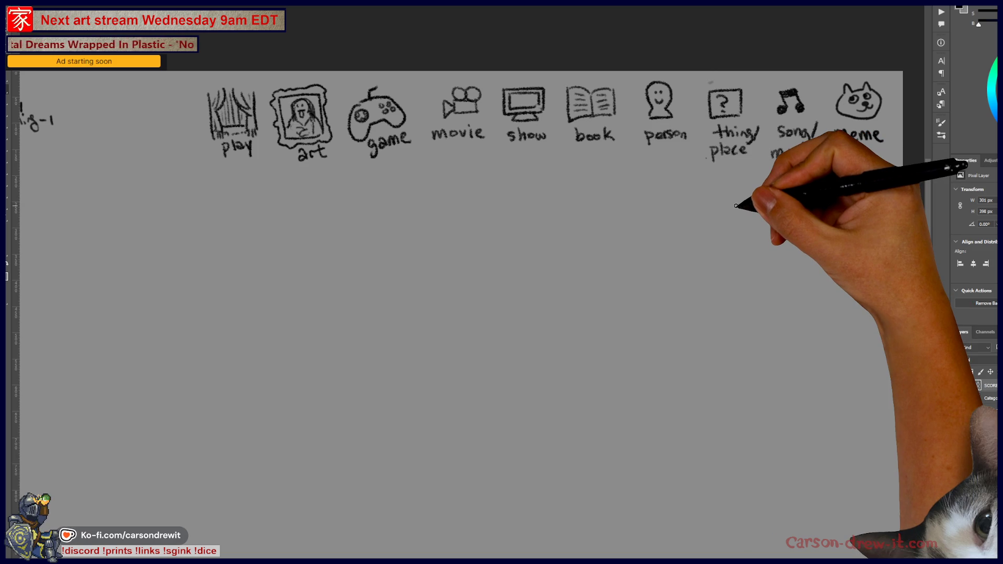
left_click_drag(779, 149, 811, 173)
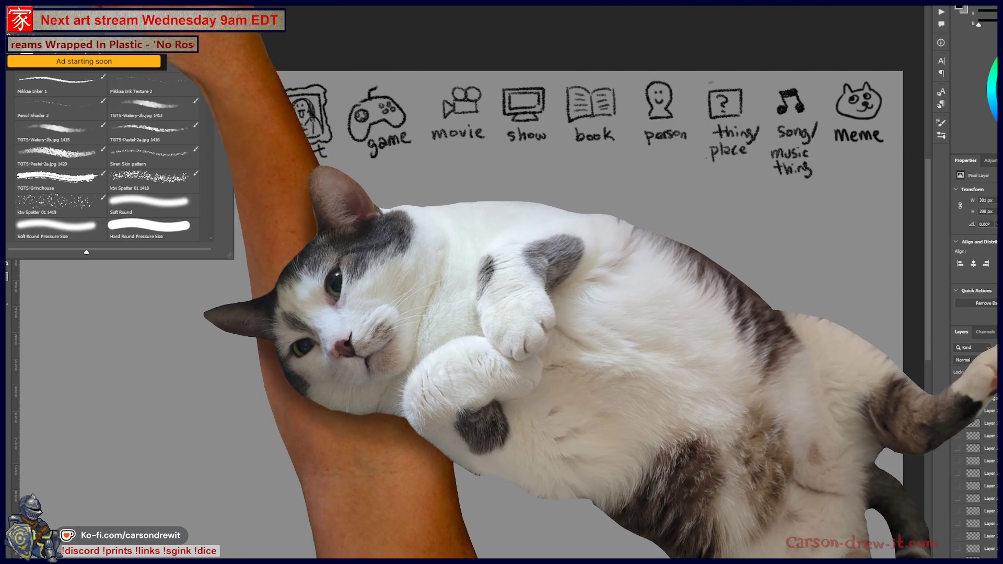
key("comma")
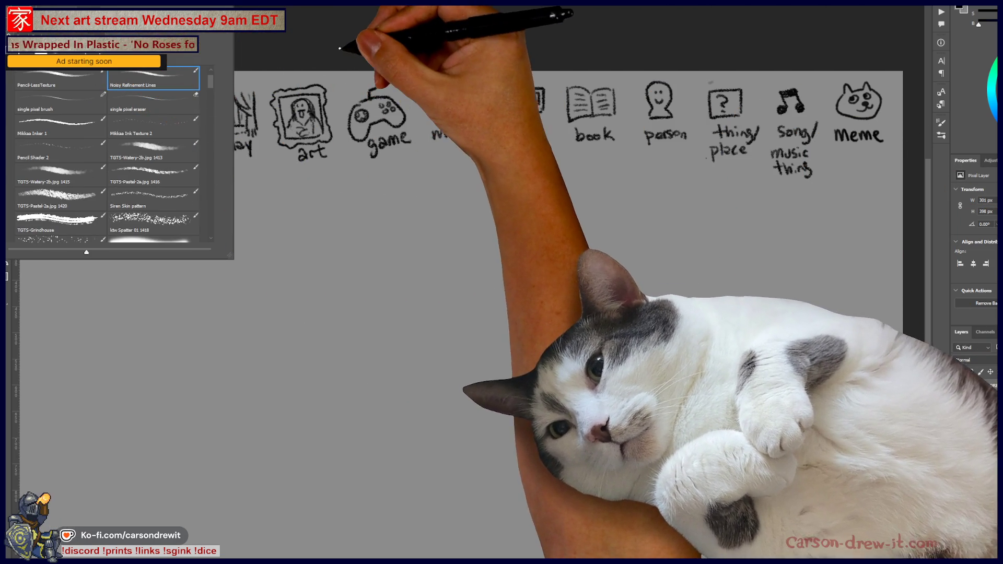
left_click(421, 149)
scroll(421, 149, "up", 5)
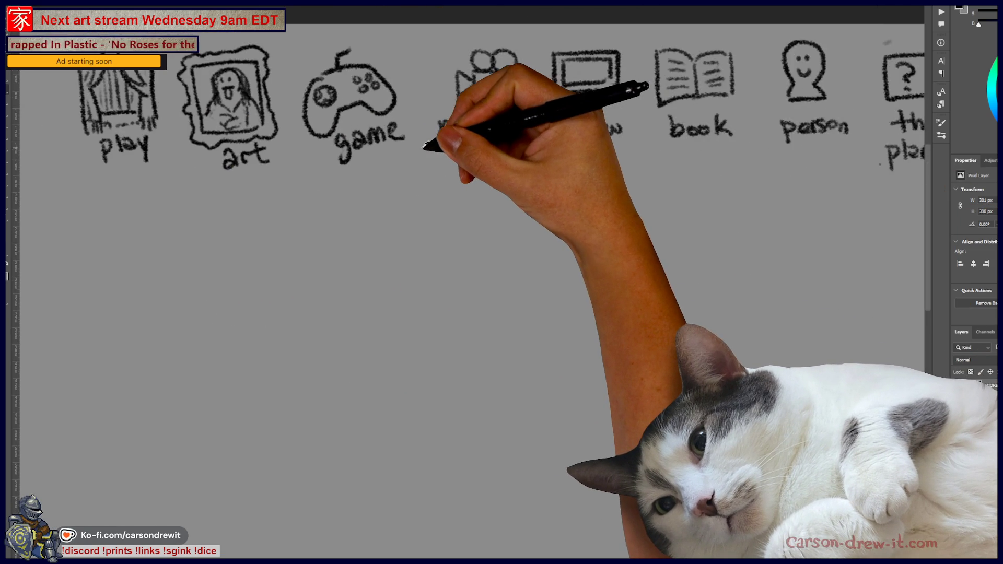
scroll(430, 287, "down", 3)
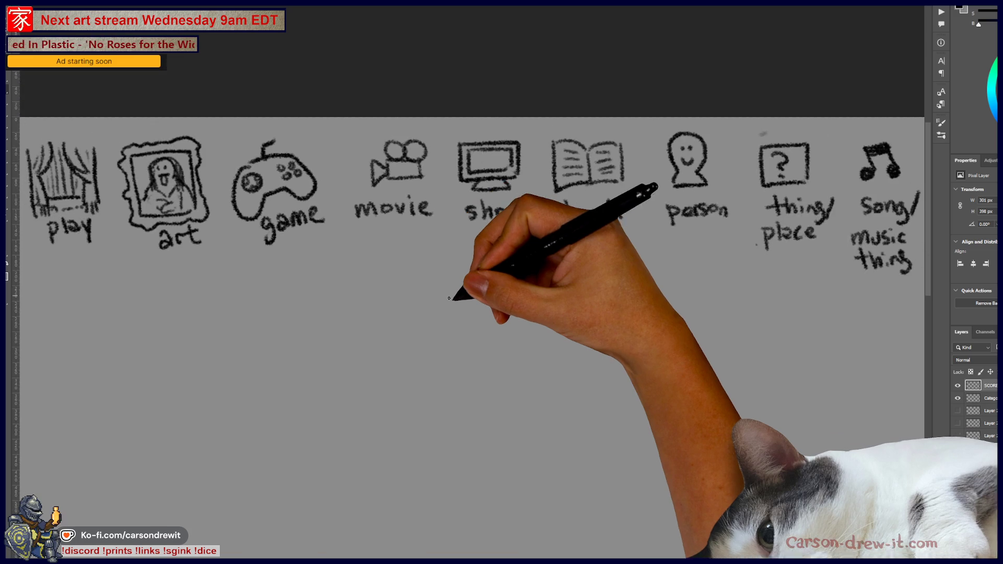
scroll(454, 295, "up", 1)
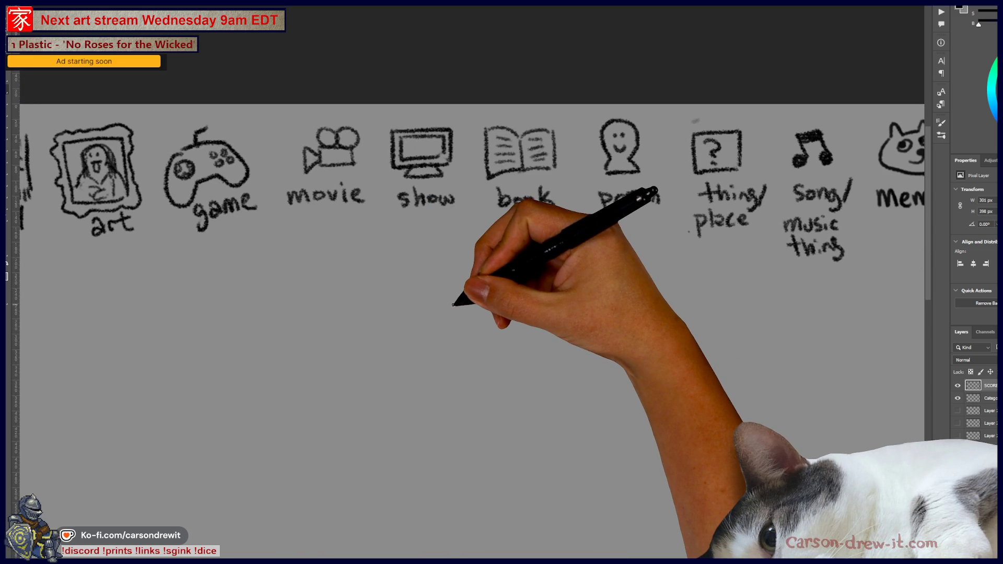